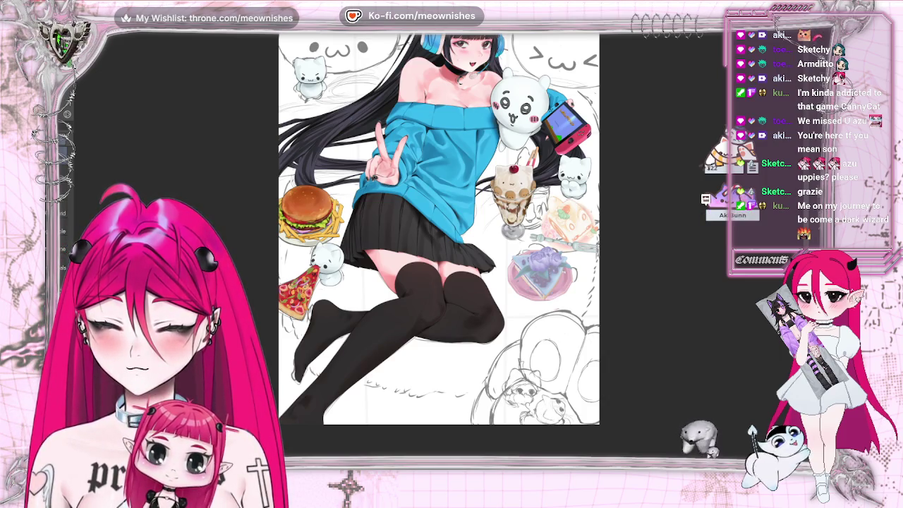
- Scroll the canvas to bring the chibi cat sketch below the girl's legs into view
scroll(787, 356, down, 5)
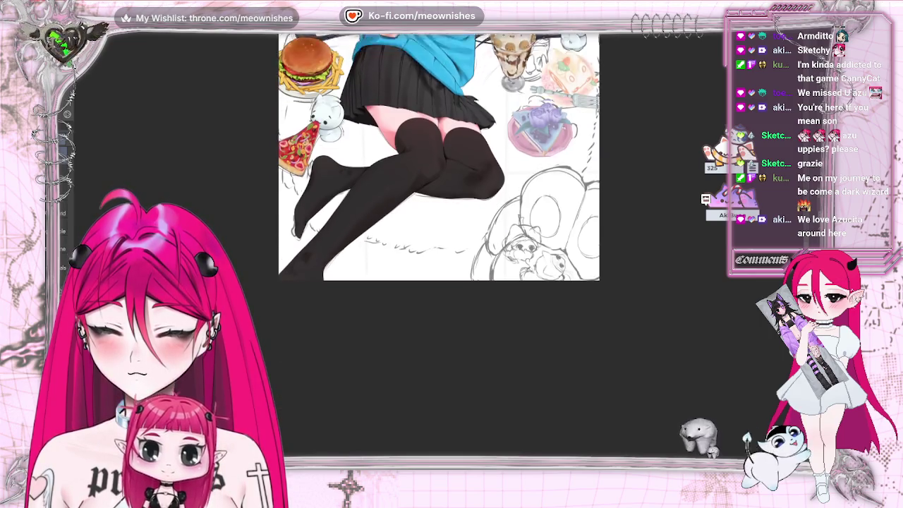
scroll(701, 270, up, 2)
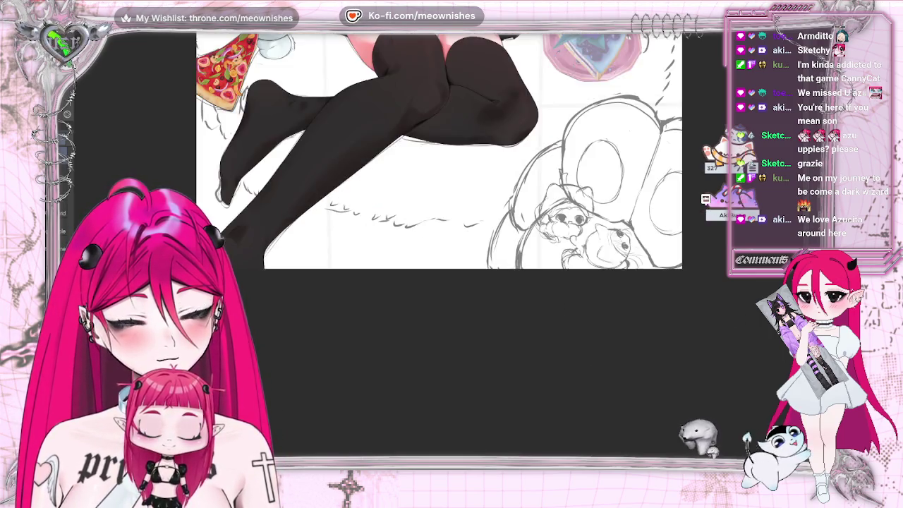
scroll(700, 270, up, 2)
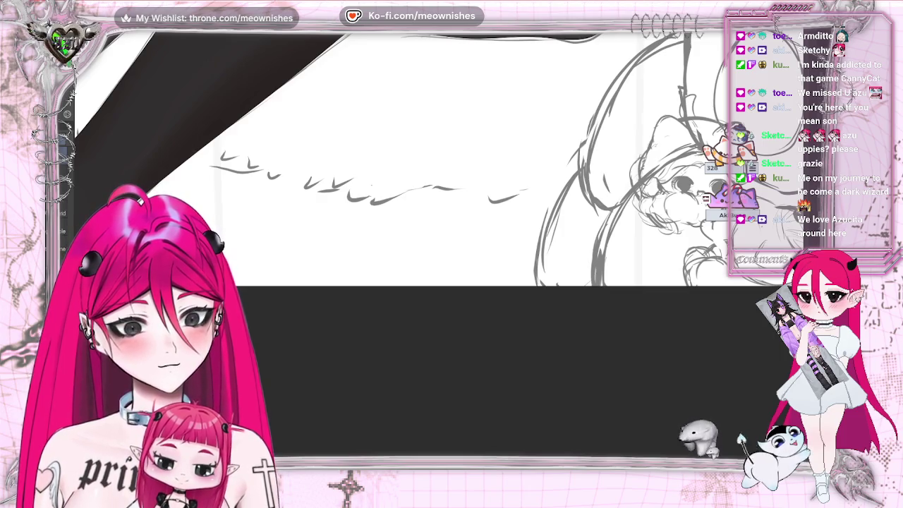
scroll(670, 448, right, 3)
scroll(669, 448, right, 5)
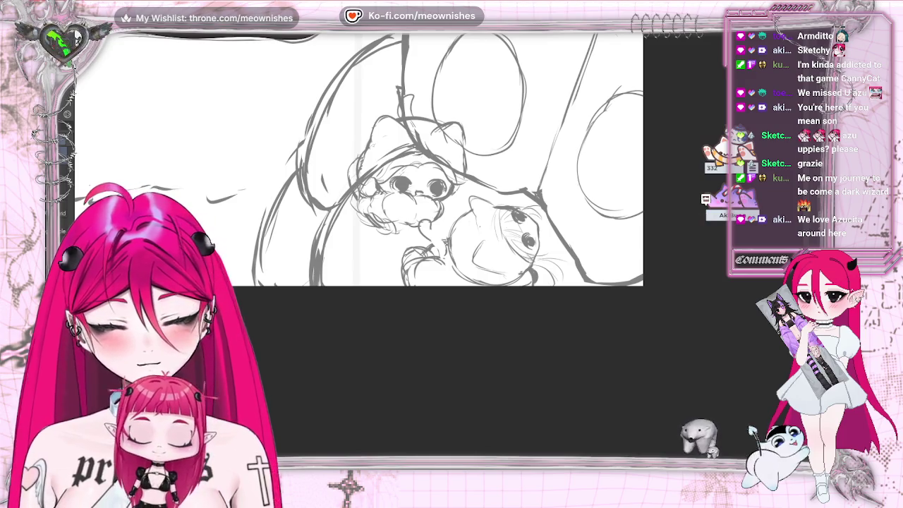
- Lasso-select and remove the smaller cat sketch, then begin inking the upper cat's head outline
mouse_move(485, 182)
mouse_down()
mouse_move(457, 203)
mouse_move(449, 160)
mouse_up()
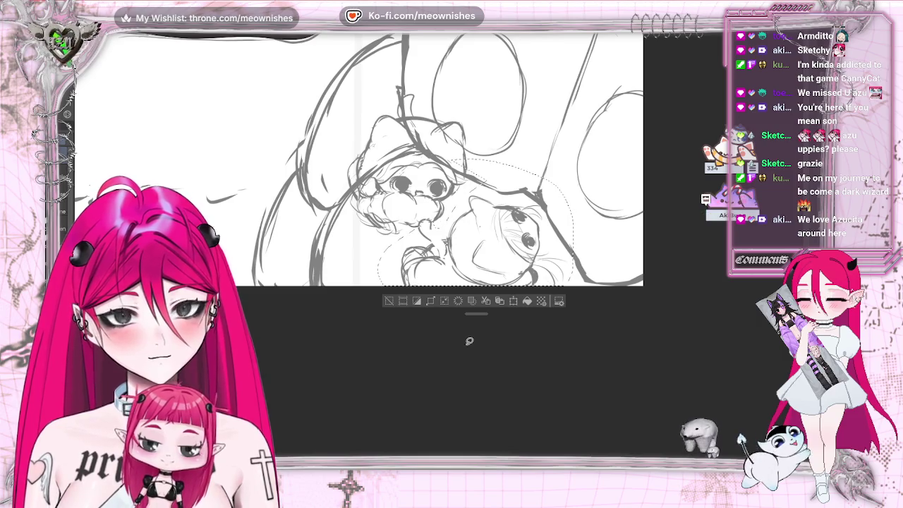
click(390, 301)
key(ctrl+z)
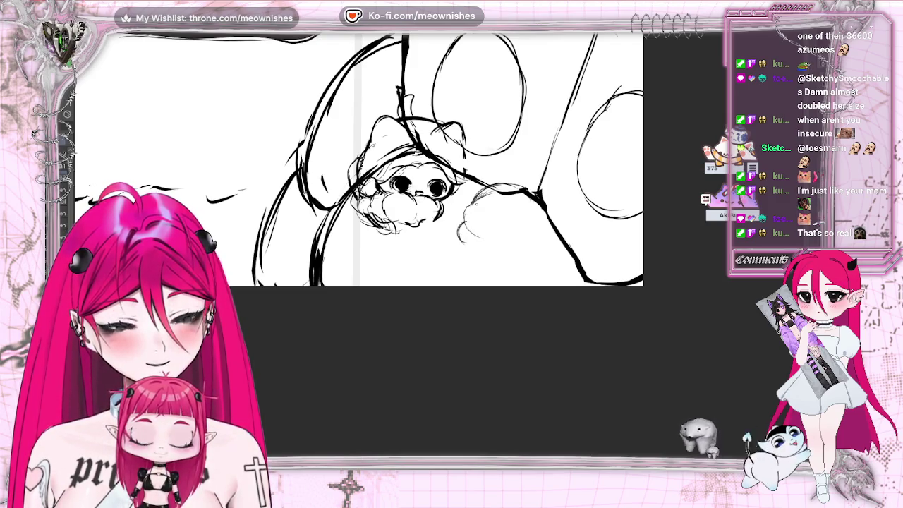
drag(488, 202, 480, 209)
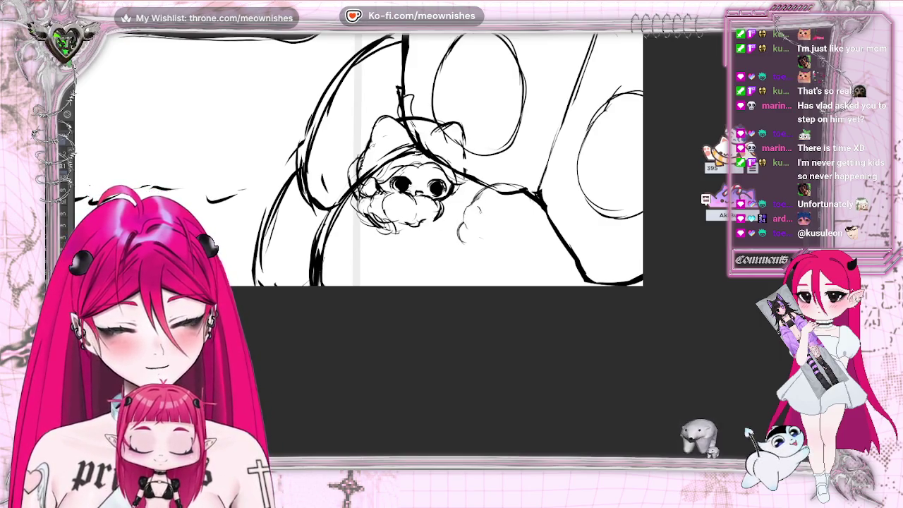
- Ink an eye on the new chibi cat head beside the first cat
drag(477, 208, 478, 210)
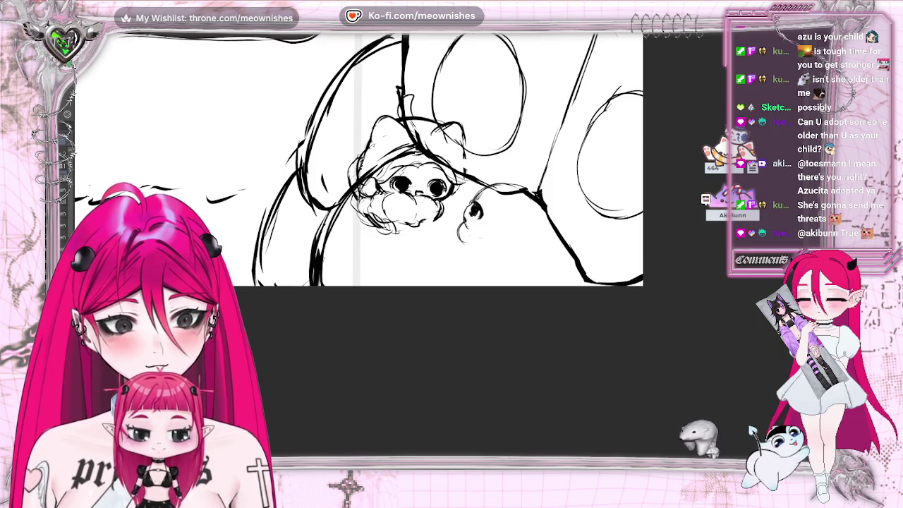
scroll(358, 158, down, 5)
scroll(358, 159, up, 5)
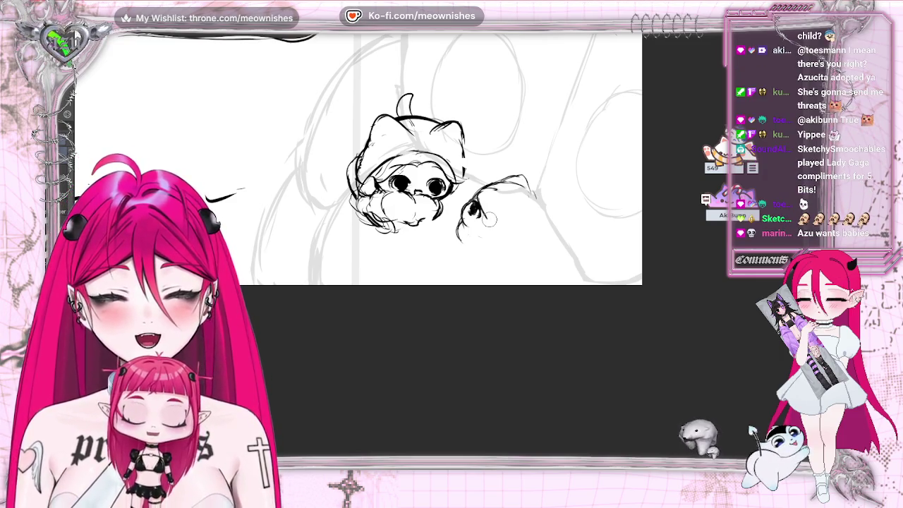
scroll(356, 204, up, 3)
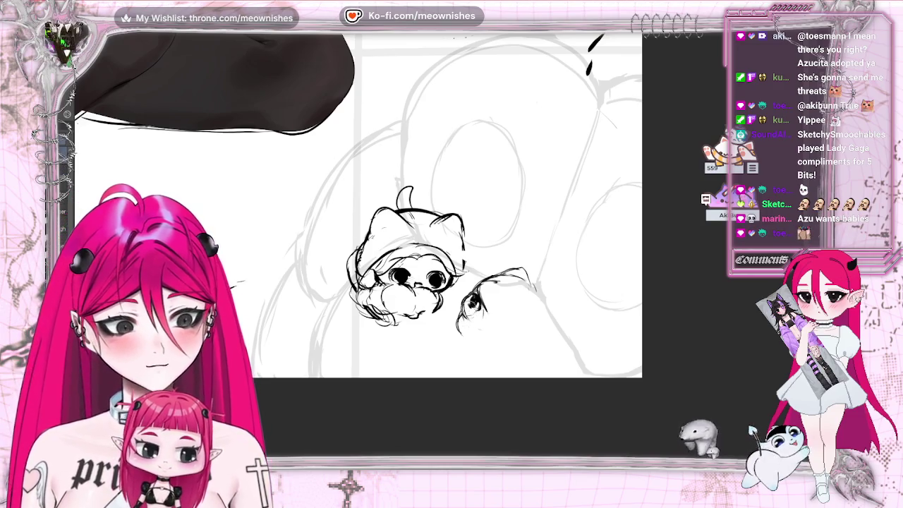
- Ink the second cat's head contour, curved lower outline, inner line and right side
drag(470, 289, 485, 276)
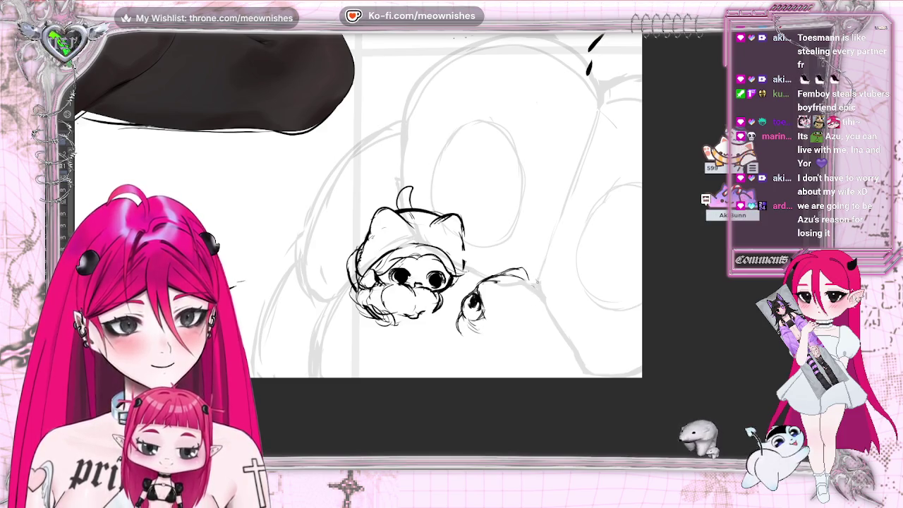
drag(458, 316, 445, 325)
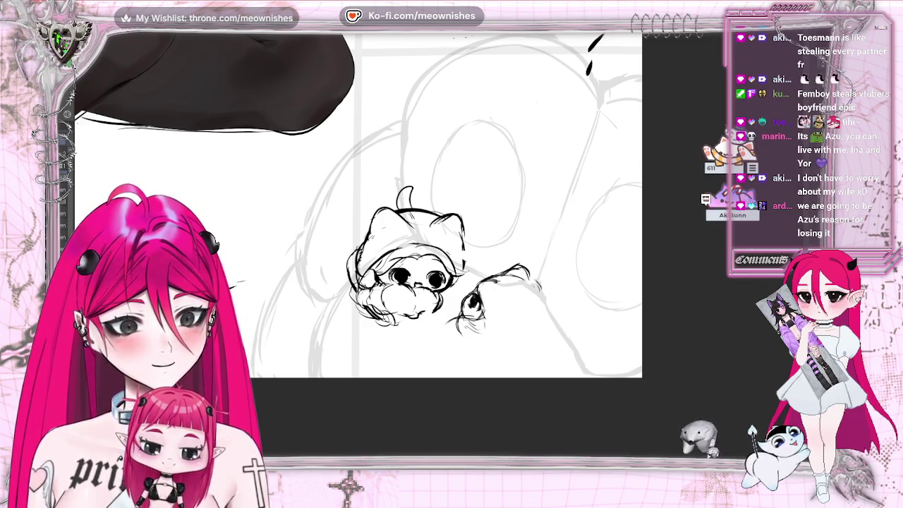
drag(464, 332, 536, 356)
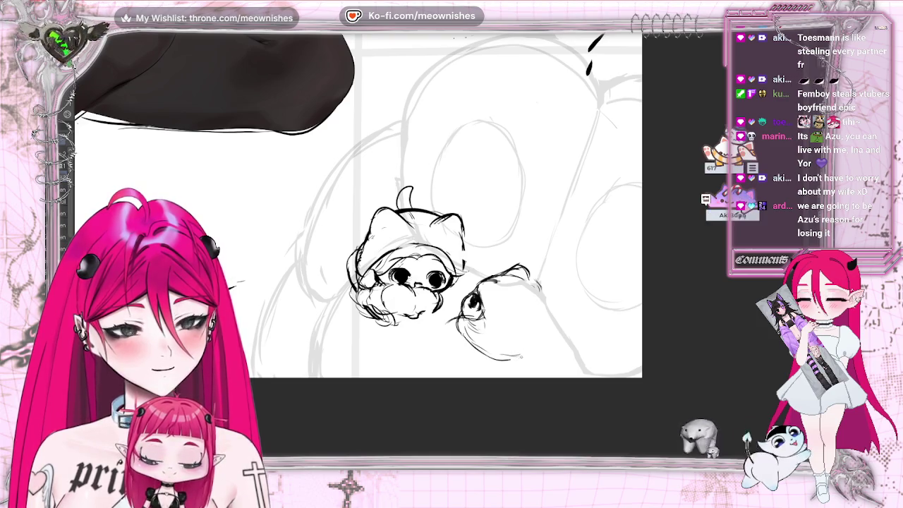
drag(499, 333, 526, 337)
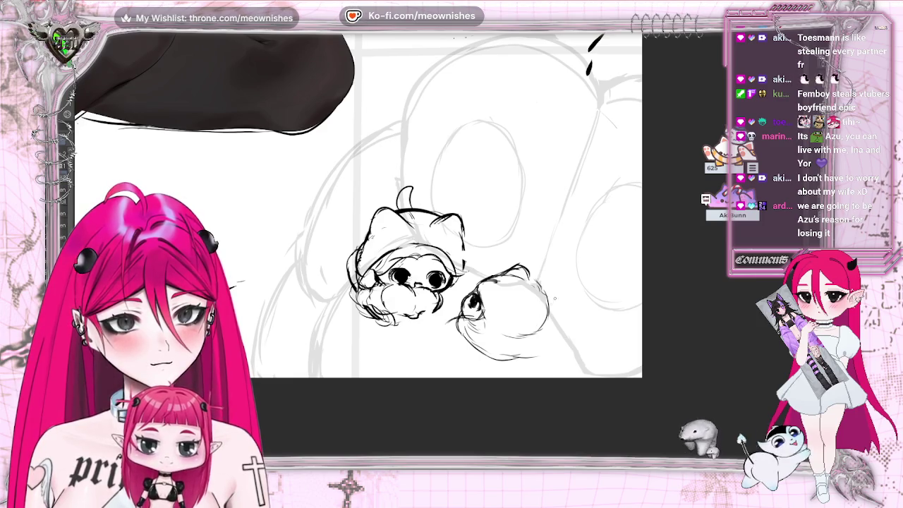
drag(488, 357, 500, 360)
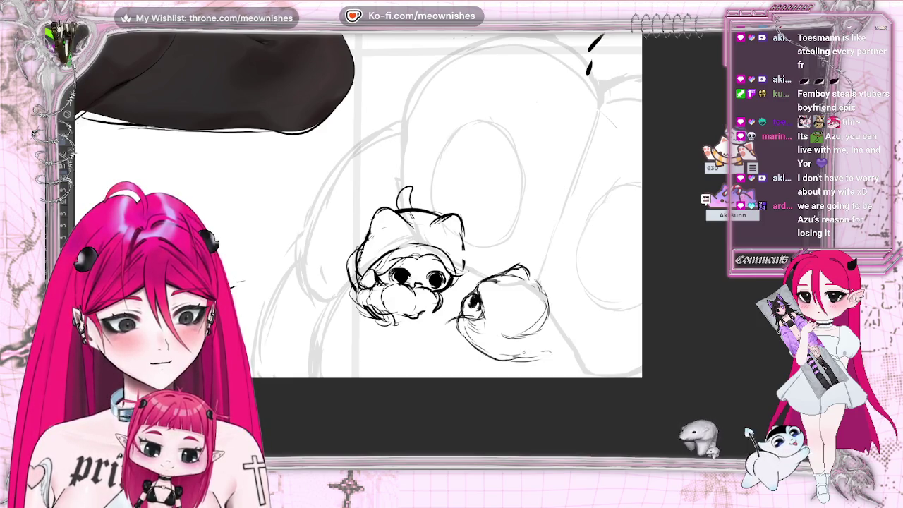
drag(547, 326, 543, 370)
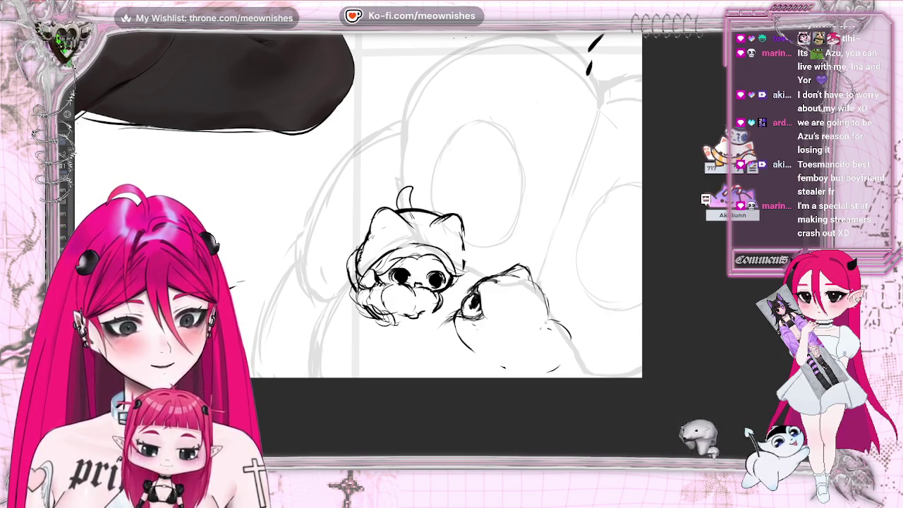
- Add fur strokes along the cat's lower and right edges, undoing the last ones
drag(485, 358, 502, 367)
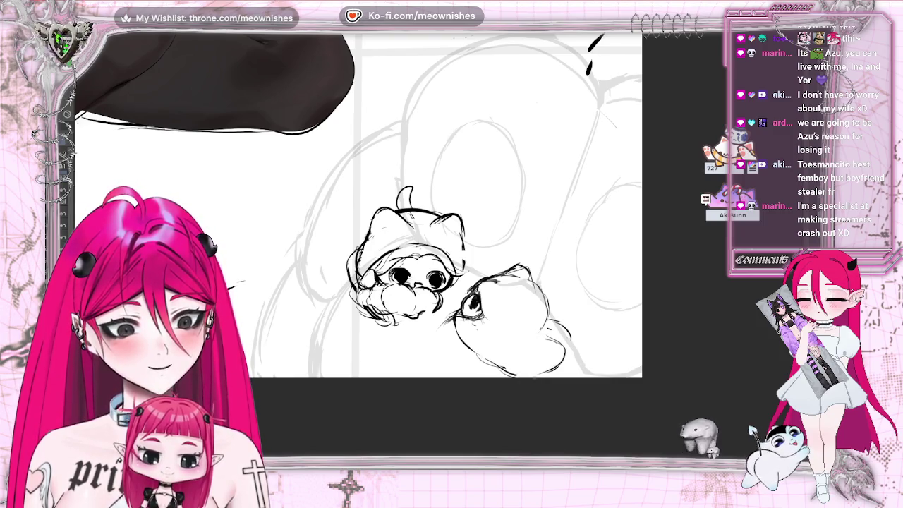
drag(553, 330, 564, 336)
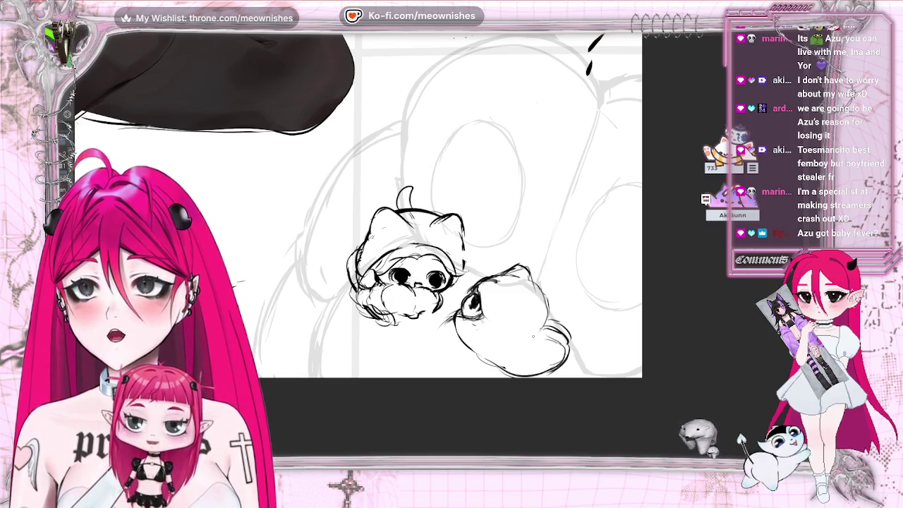
drag(544, 330, 568, 351)
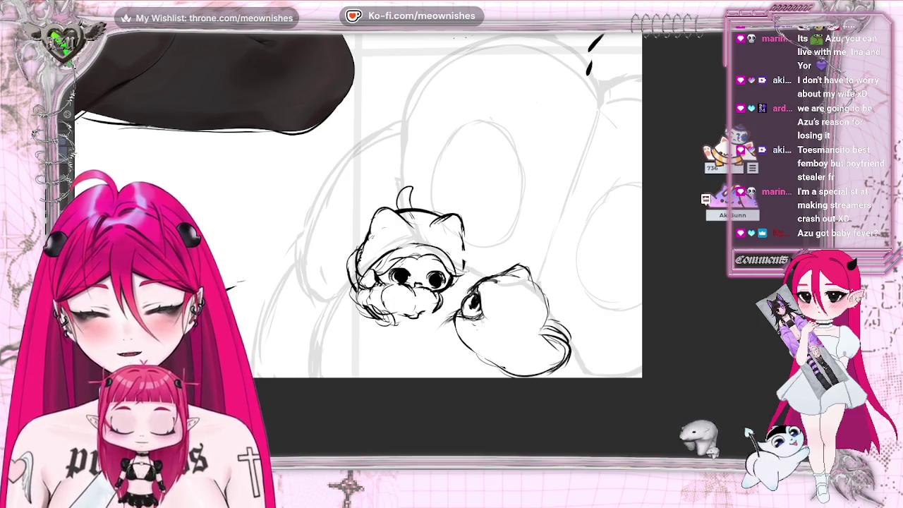
drag(540, 329, 566, 363)
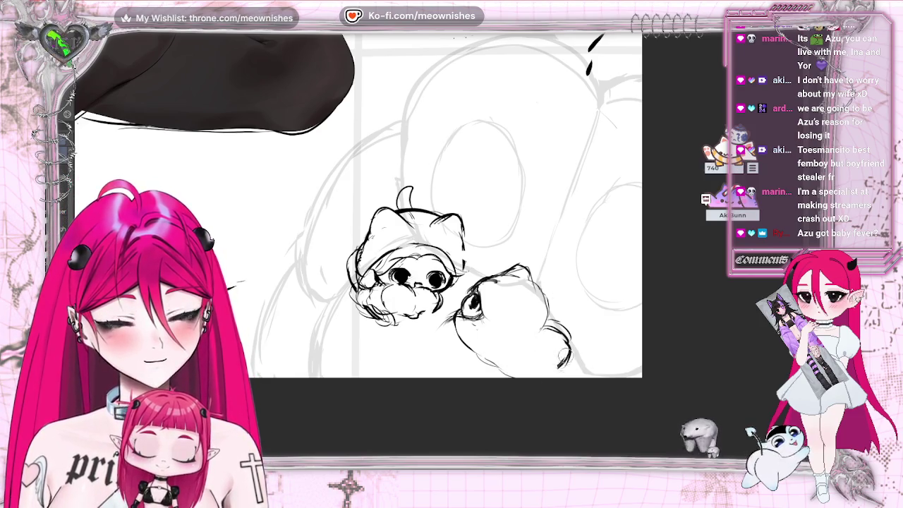
key(ctrl+z)
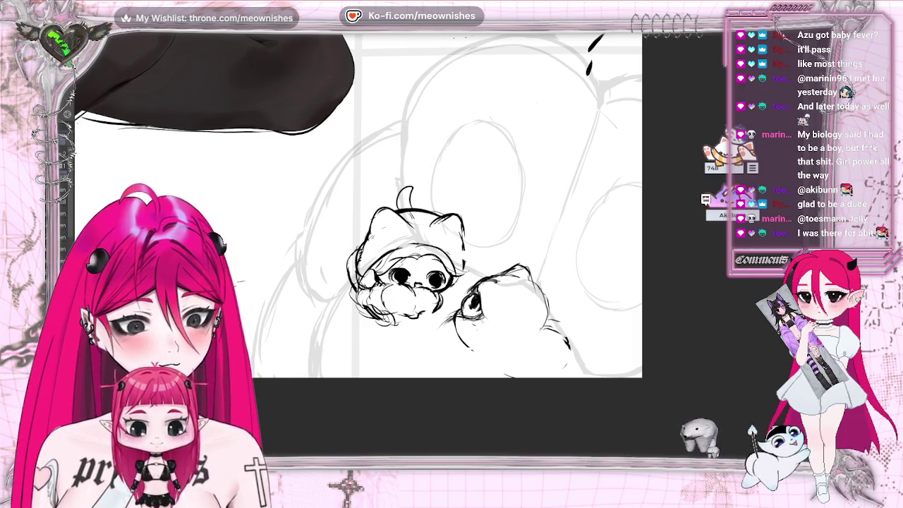
key(ctrl+minus)
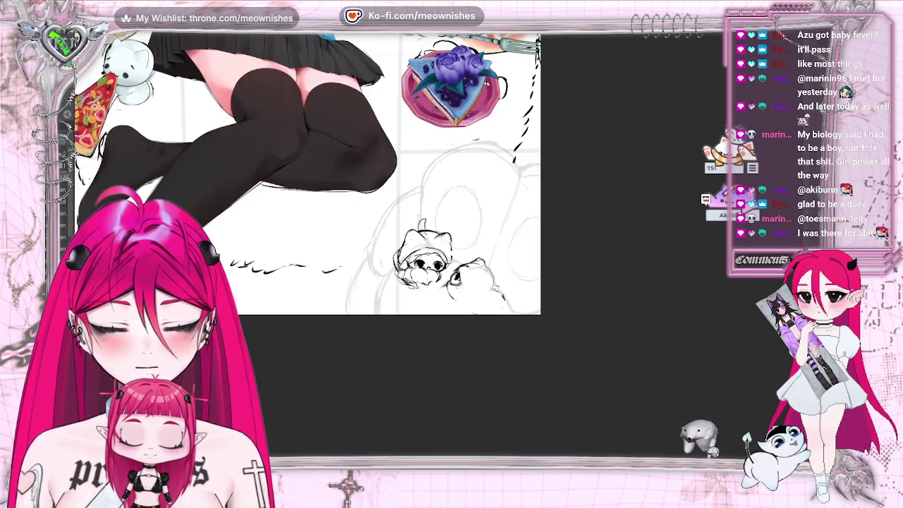
- Zoom in, mirror the canvas, sketch a rough head circle, and lasso the new cat head
key(ctrl+plus)
key(m)
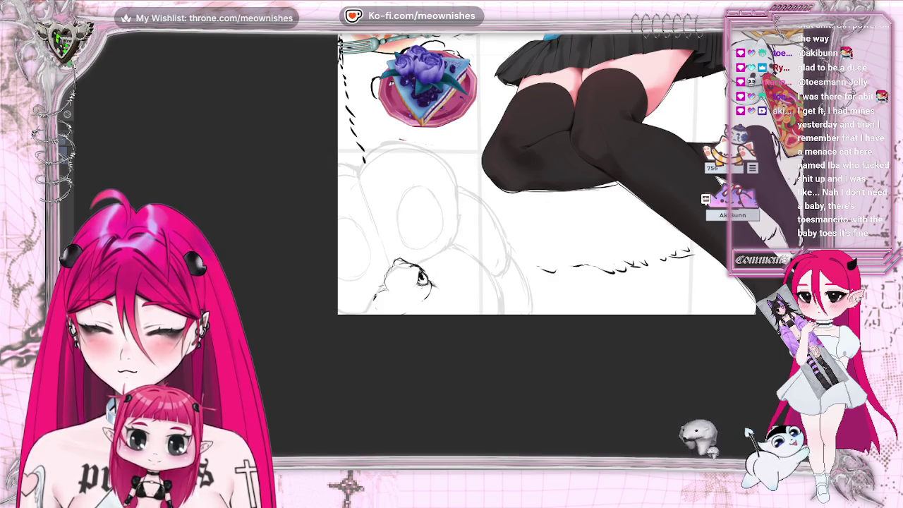
drag(416, 201, 395, 211)
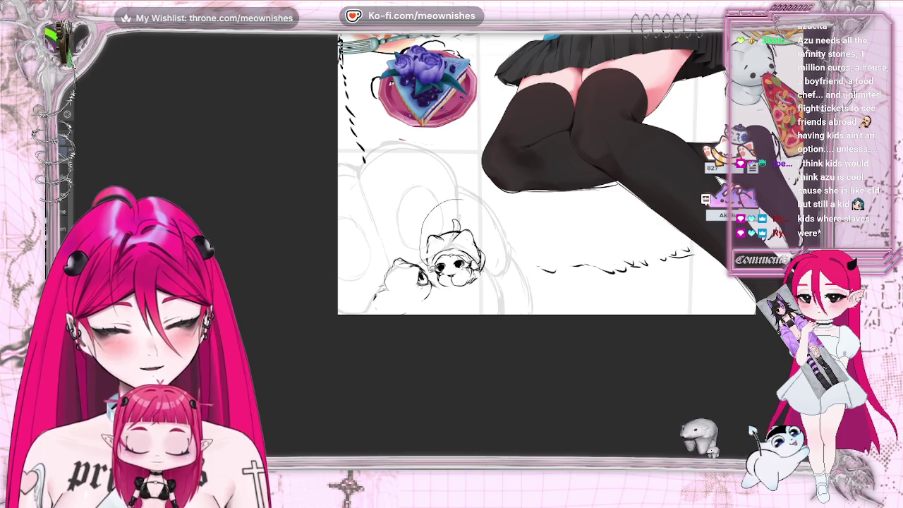
drag(460, 185, 506, 289)
- Rotate the selected cat head slightly, confirm the transform, and deselect
click(501, 315)
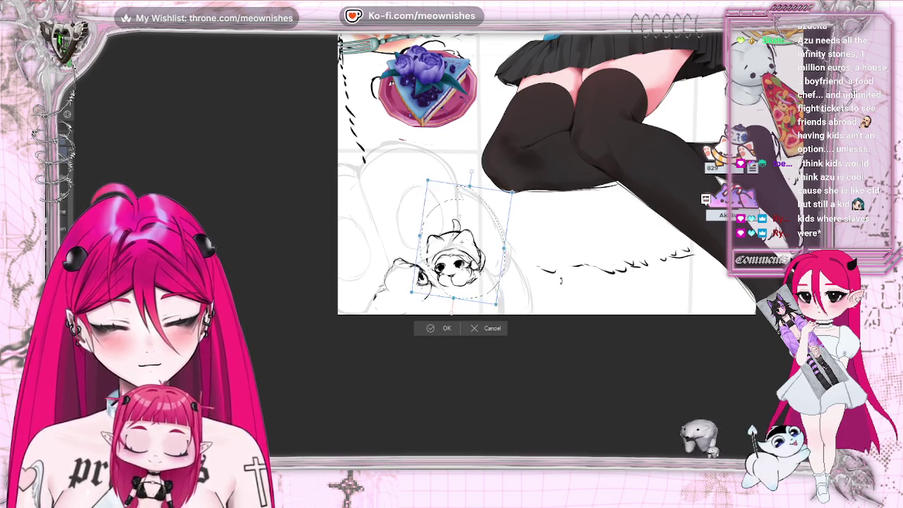
mouse_move(511, 194)
mouse_down()
mouse_move(551, 245)
mouse_move(548, 236)
mouse_up()
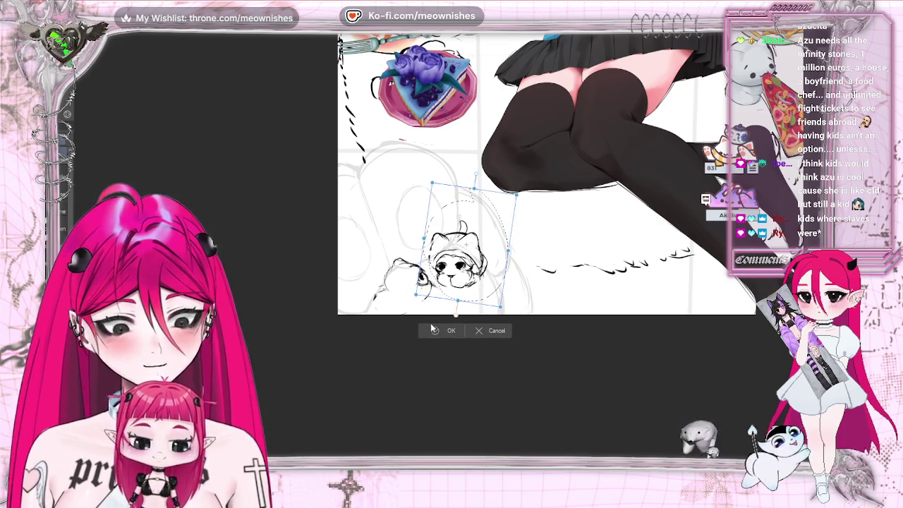
click(434, 331)
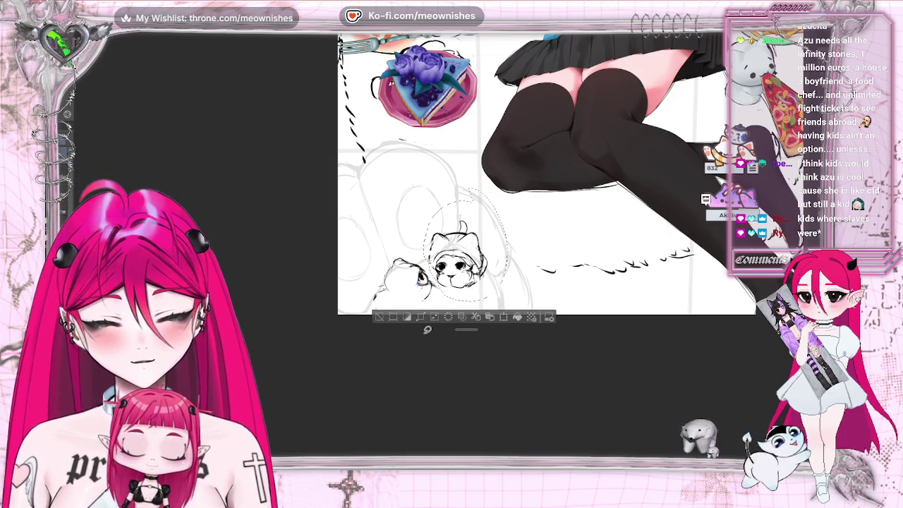
key(ctrl+d)
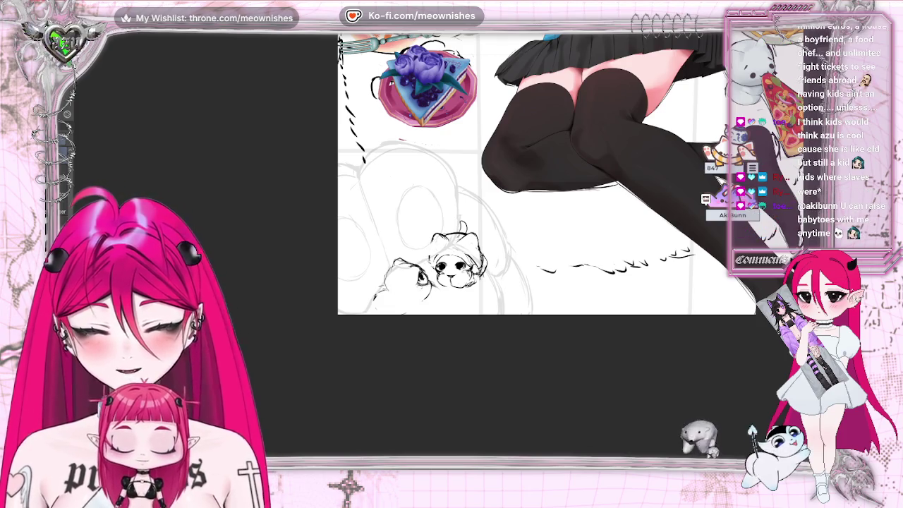
drag(451, 189, 455, 192)
- Redraw the guide circles around the cat head, undo the darker one, and unflip the canvas
drag(423, 164, 421, 188)
key(ctrl+z)
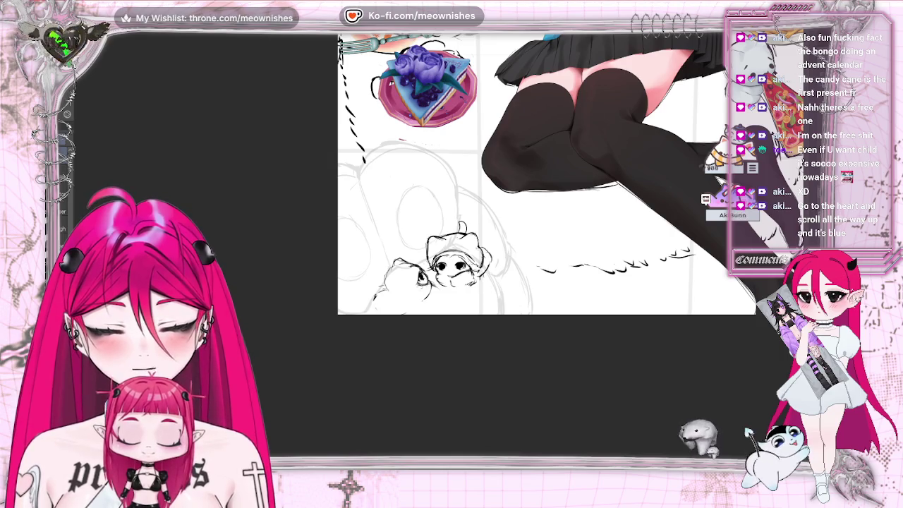
key(h)
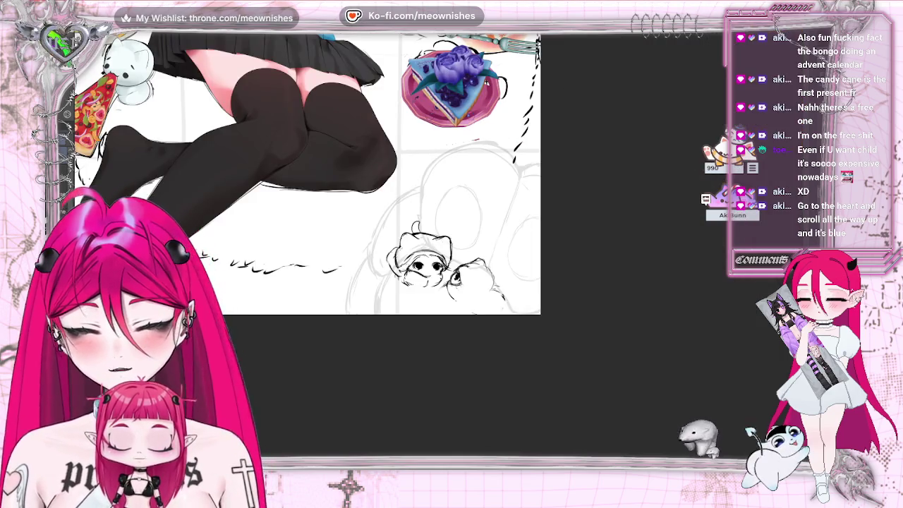
- Lasso the small cat-hat sketch, rotate it slightly with Ctrl+T, and deselect
drag(441, 183, 433, 310)
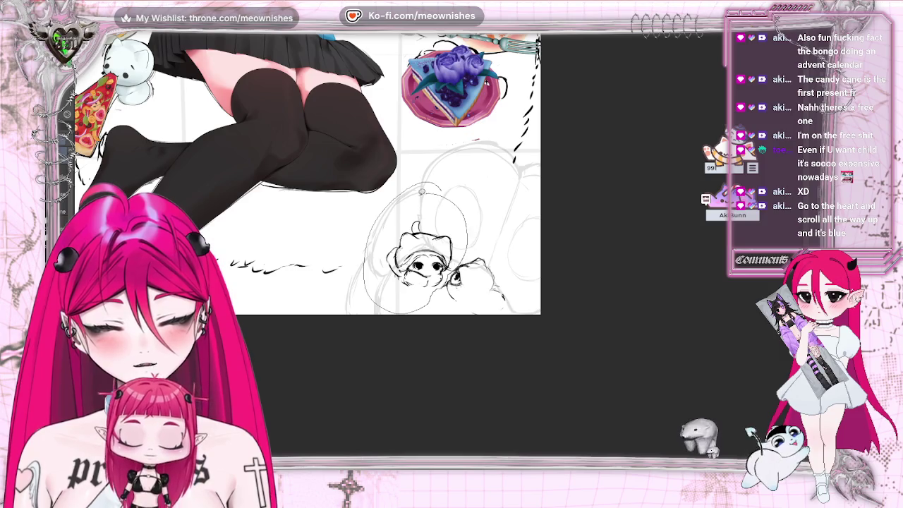
key(ctrl+t)
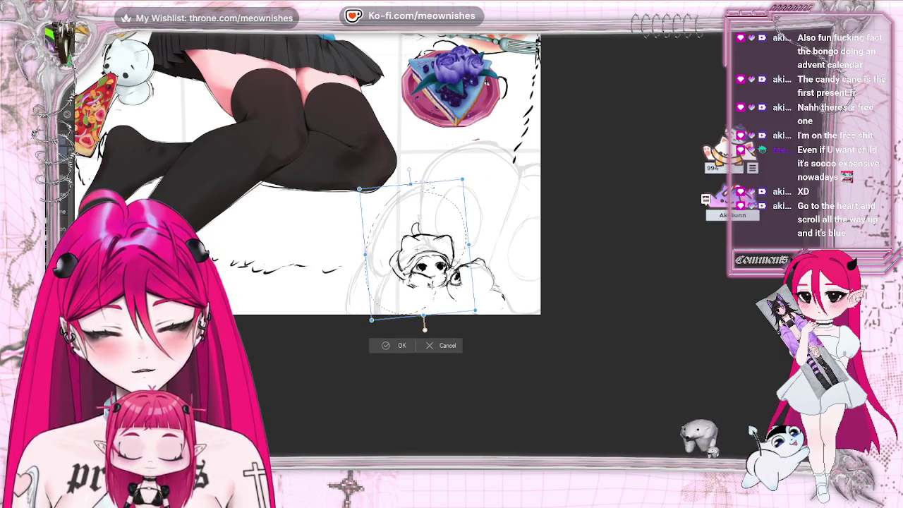
click(384, 345)
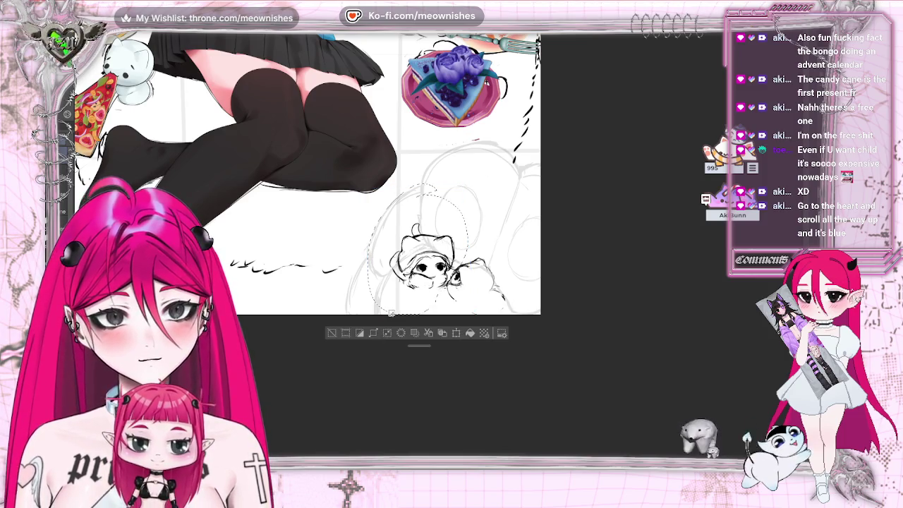
click(331, 332)
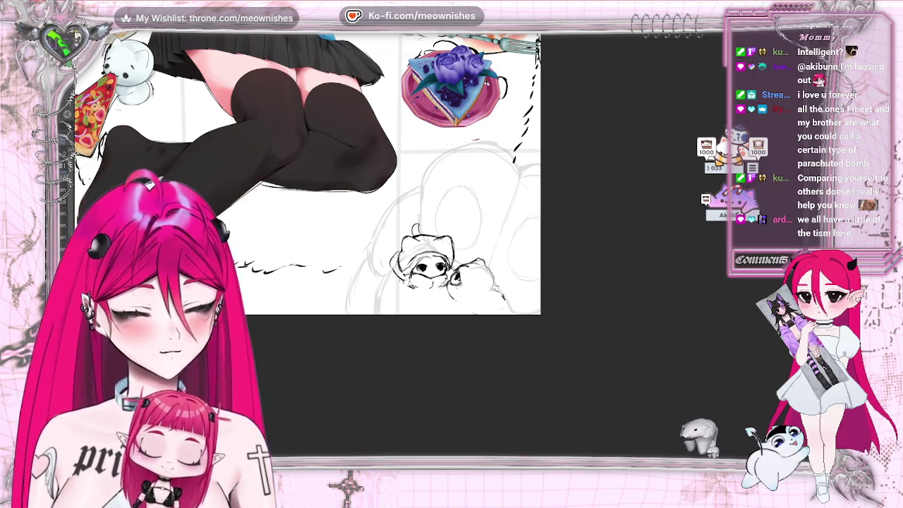
- Undo the puffy stroke beside the cat-hat head, then redo it
key(ctrl+z)
key(ctrl+y)
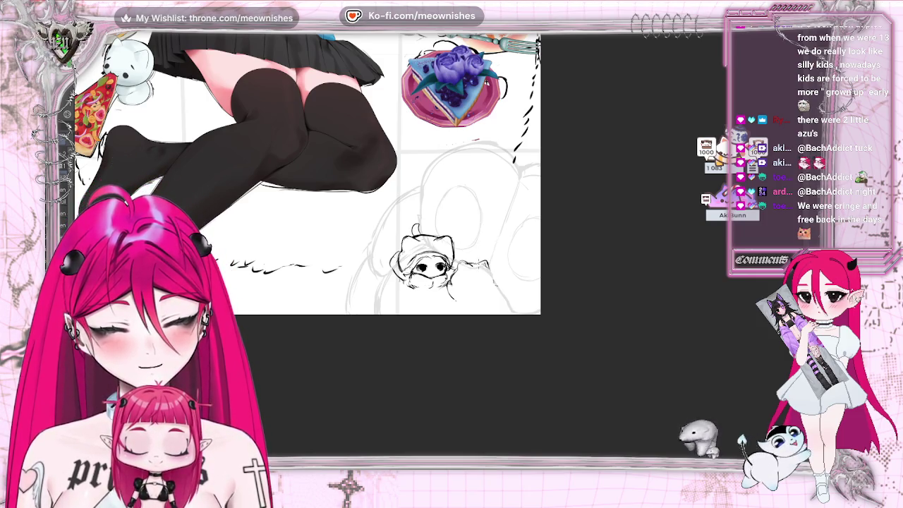
- Sketch a small creature beside the cat-hat figure, erase it, and draw a curved line instead
drag(457, 267, 509, 304)
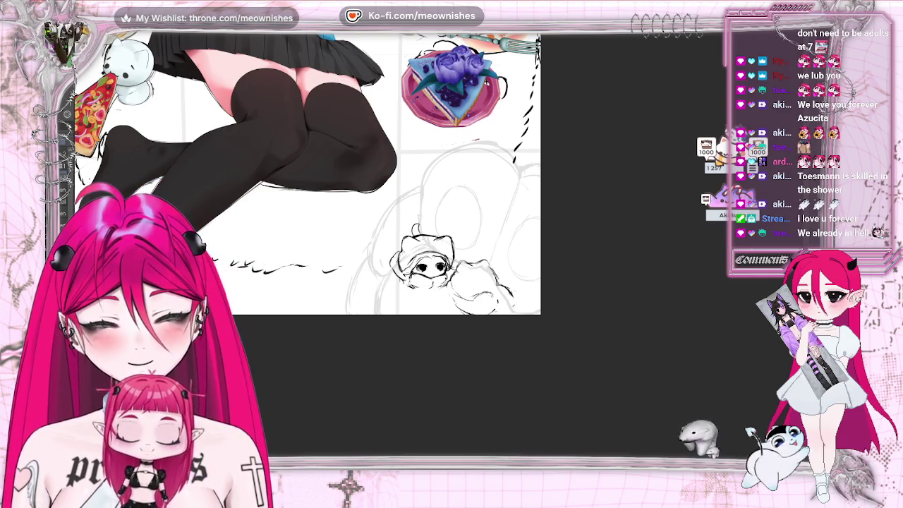
key(ctrl+minus)
key(ctrl+minus)
key(ctrl+plus)
key(ctrl+plus)
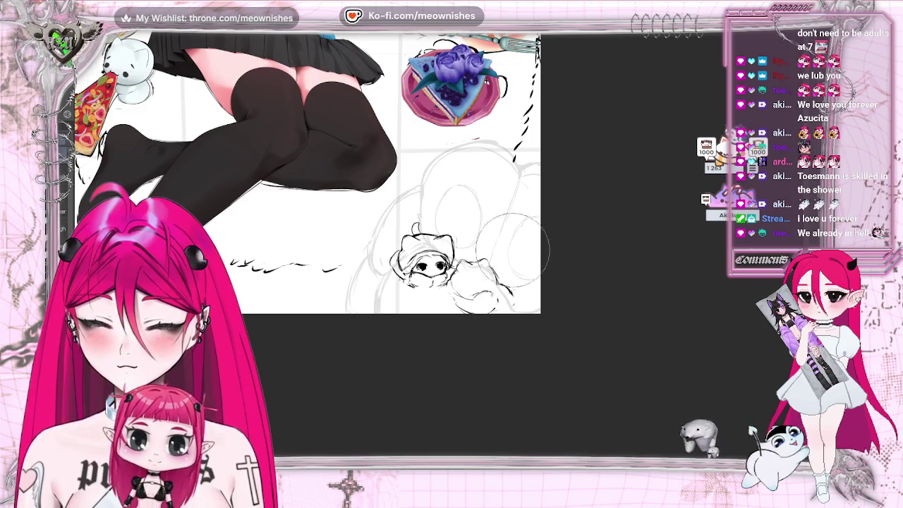
mouse_move(493, 289)
mouse_down()
mouse_move(476, 277)
mouse_move(493, 262)
mouse_up()
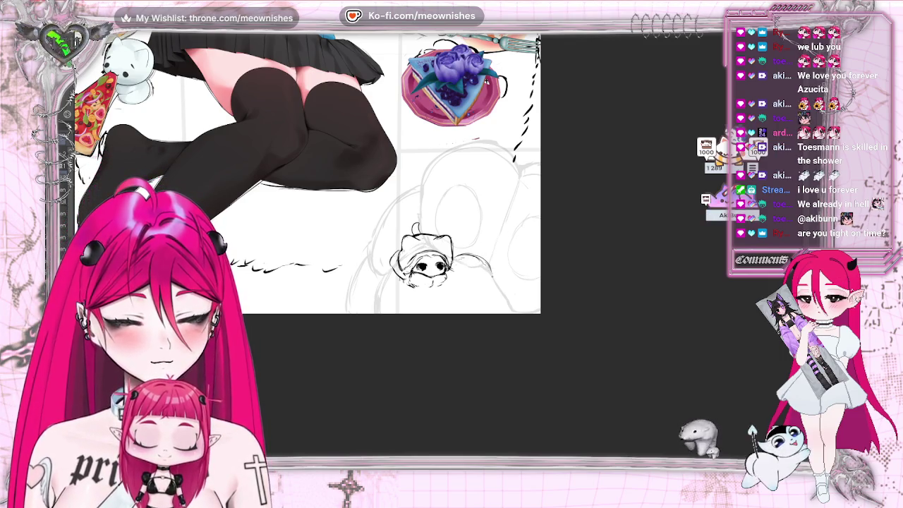
drag(466, 259, 492, 273)
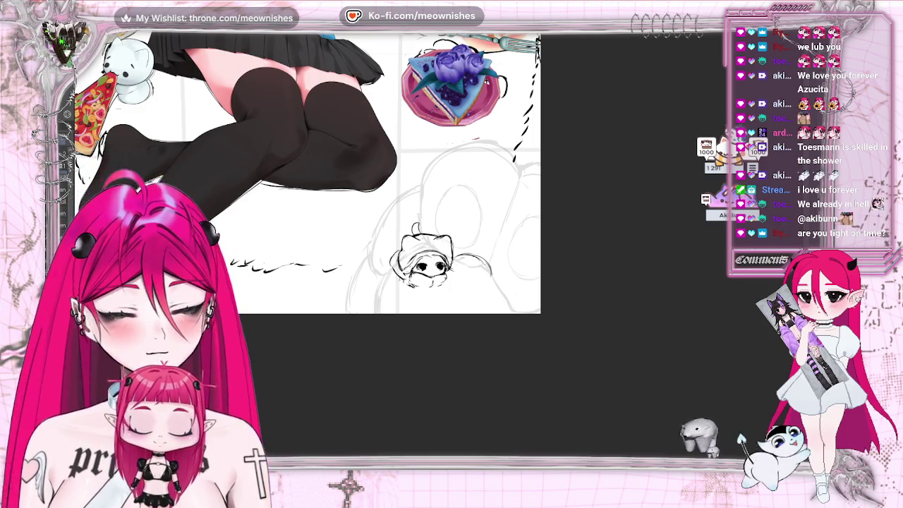
key(ctrl+0)
- Mirror the canvas view to check the sketch and slightly enlarge the small cat sketch
scroll(440, 248, up, 5)
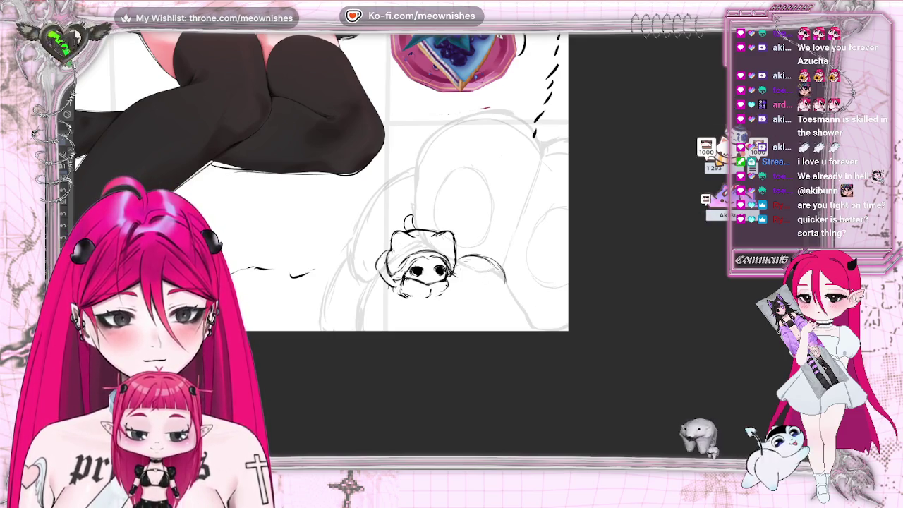
key(h)
key(h)
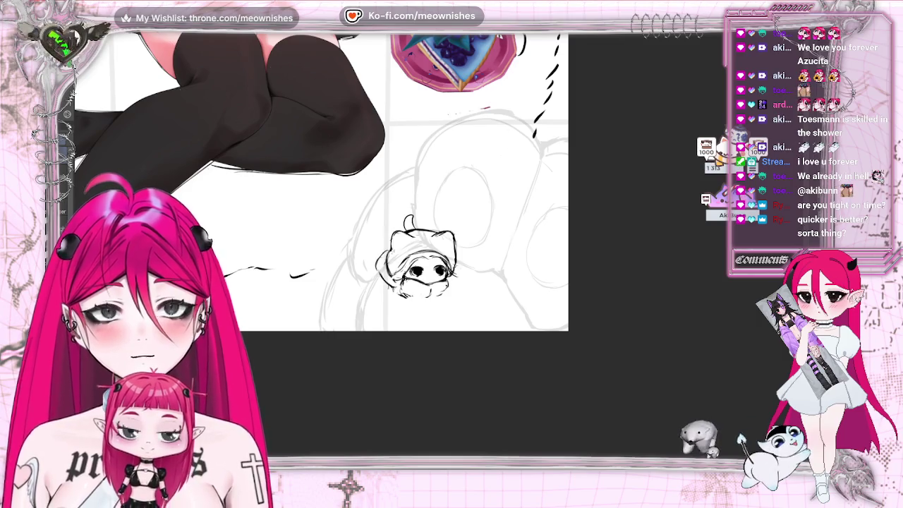
drag(441, 328, 447, 343)
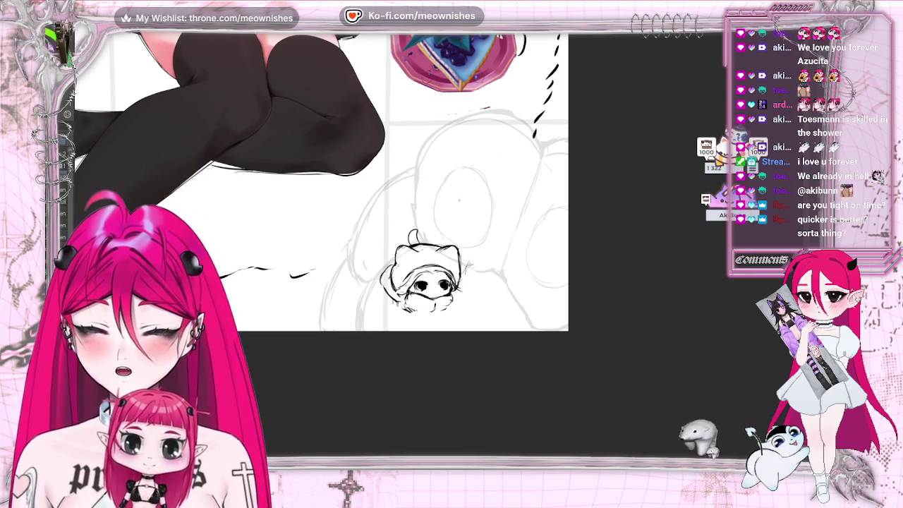
key(alt+e)
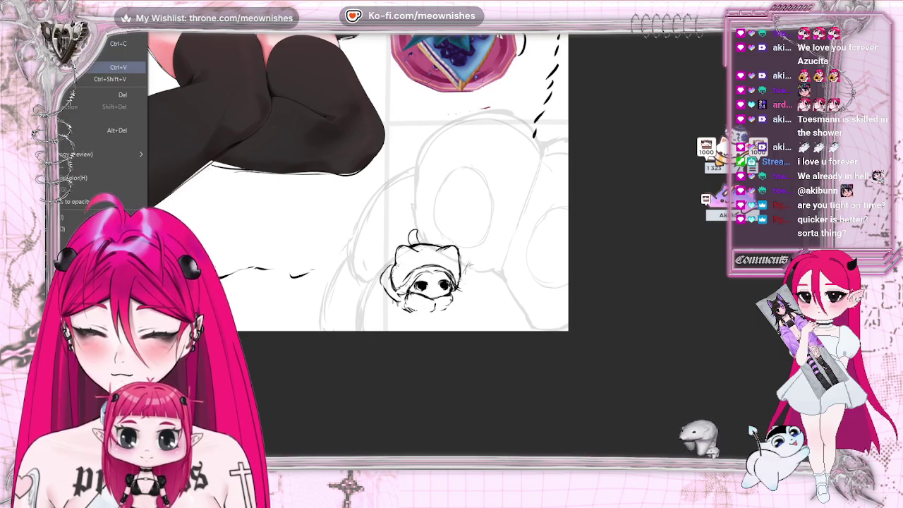
key(ctrl+t)
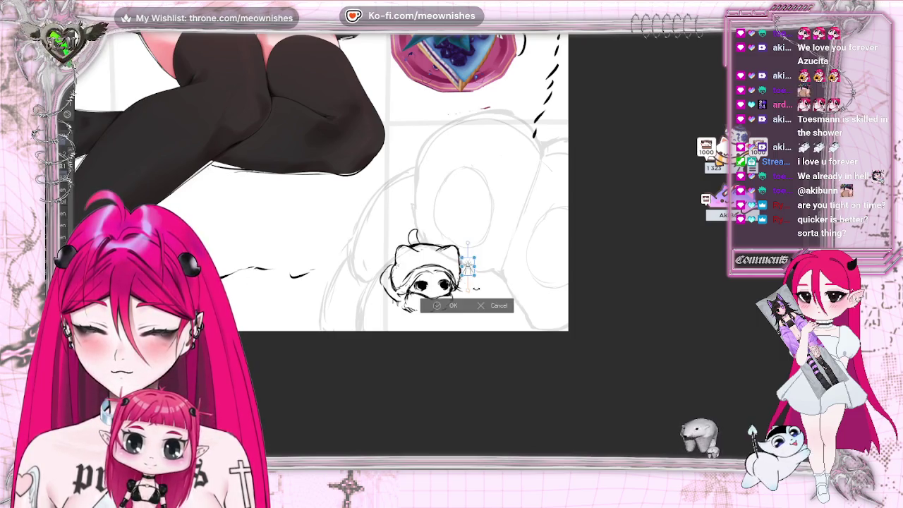
click(485, 305)
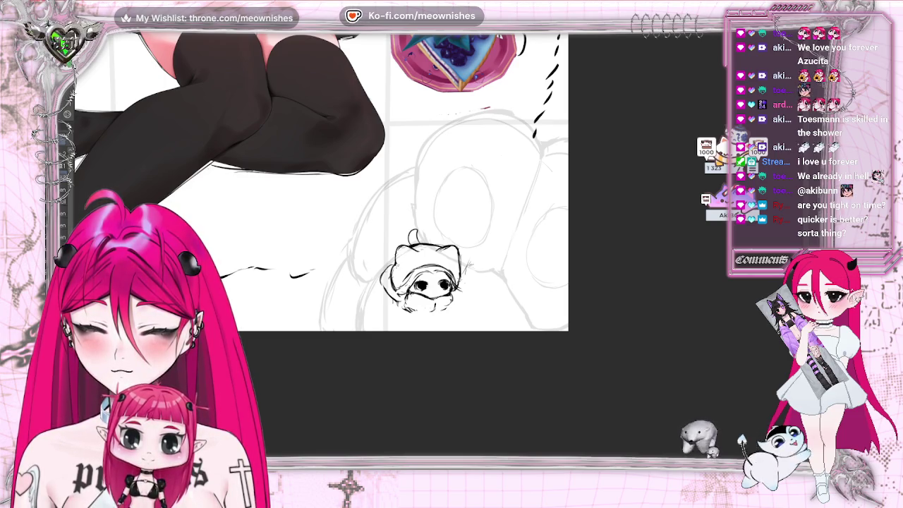
- Paste a copy of the cat sketch, shifted right of the original and slightly tilted
key(ctrl+z)
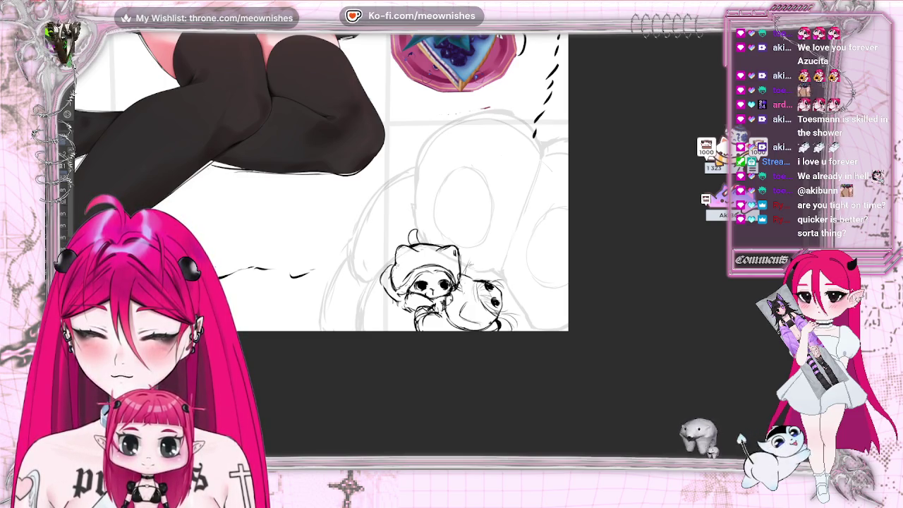
key(ctrl+y)
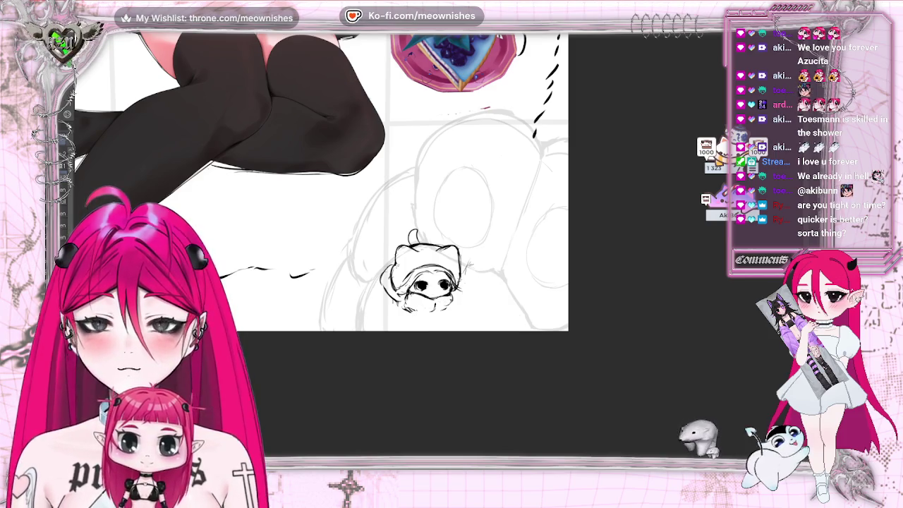
key(ctrl+z)
key(ctrl+y)
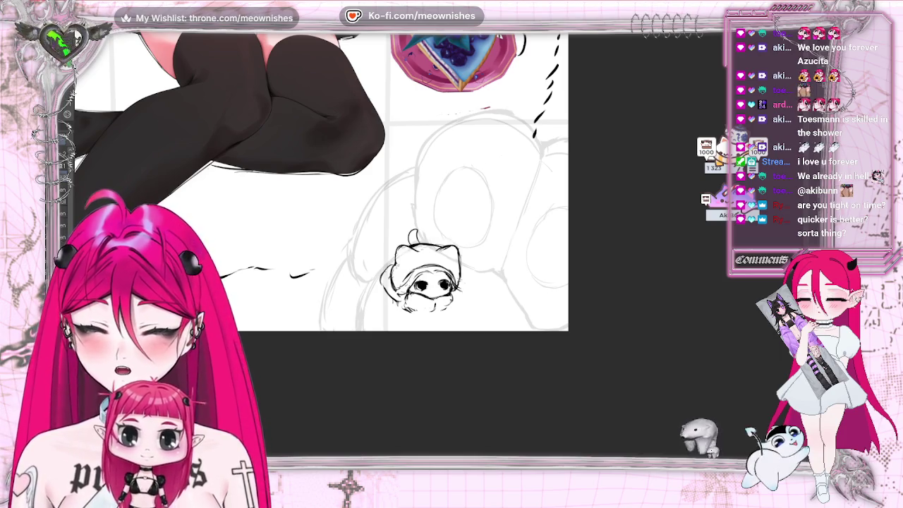
key(alt+e)
key(Escape)
key(alt+e)
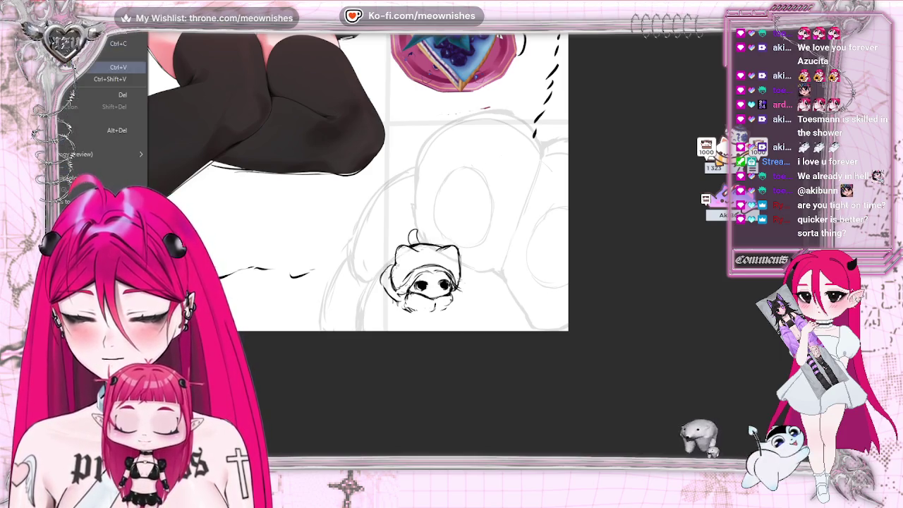
key(Escape)
key(ctrl+v)
key(ctrl+t)
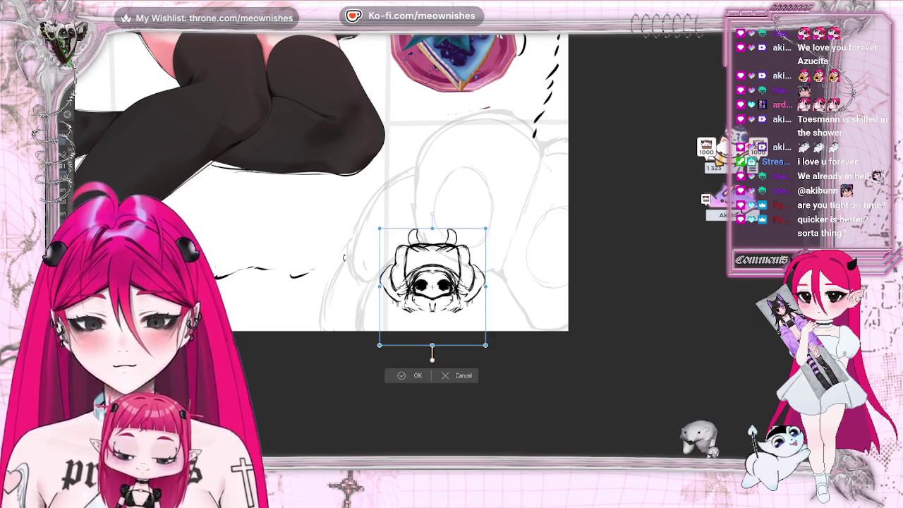
mouse_move(501, 275)
mouse_down()
mouse_move(571, 274)
mouse_move(570, 294)
mouse_up()
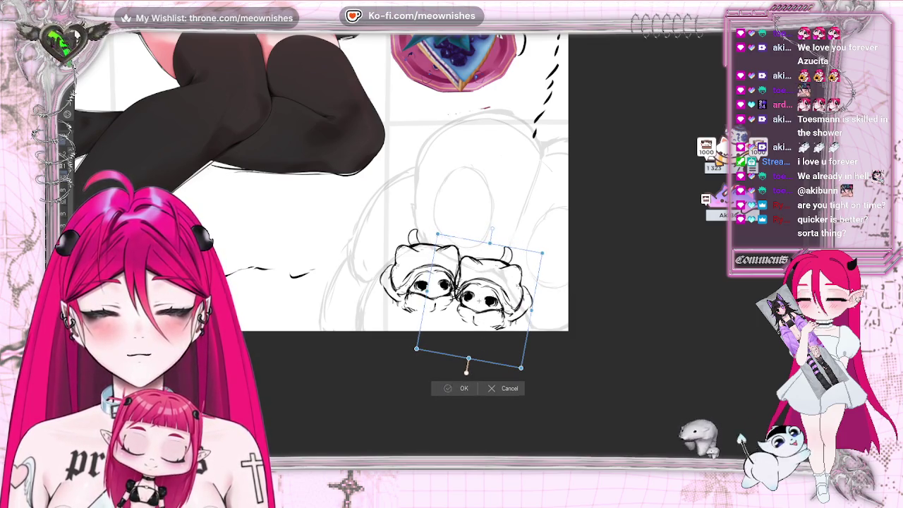
click(452, 388)
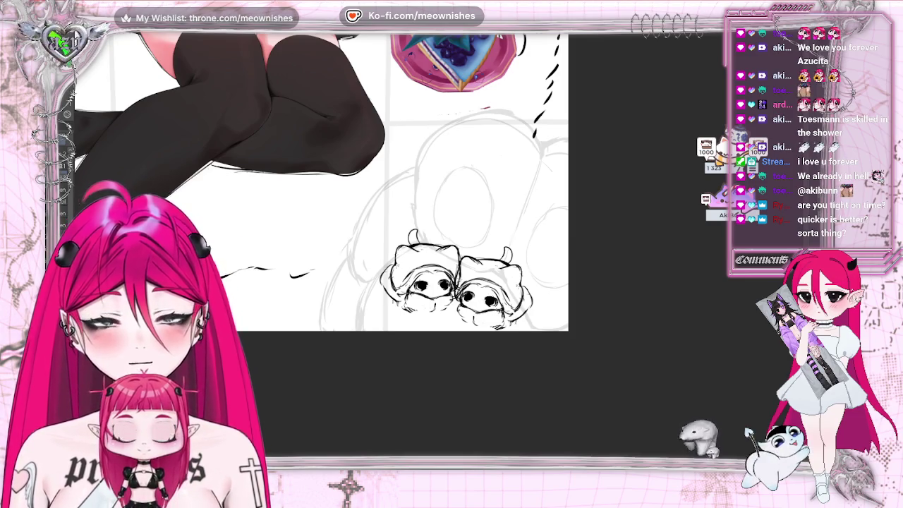
- Zoom in on the two cats, then redraw the right cat's eye outline and add a line below its face
scroll(320, 180, down, 5)
scroll(321, 180, up, 5)
scroll(321, 180, down, 10)
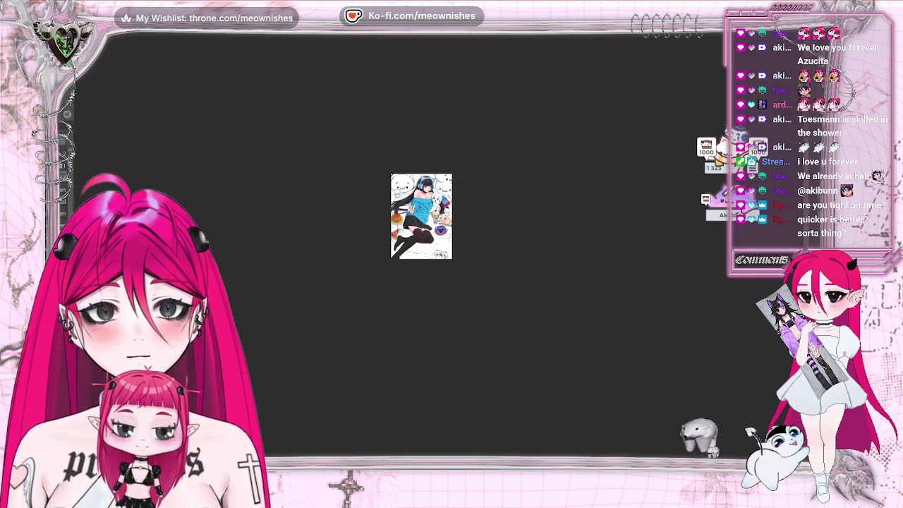
scroll(451, 282, up, 5)
scroll(451, 282, up, 5)
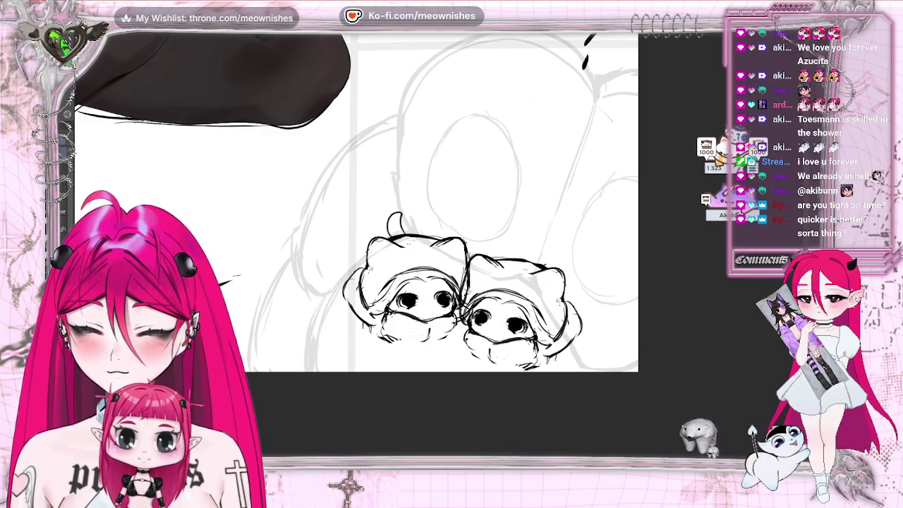
key(ctrl+z)
key(ctrl+y)
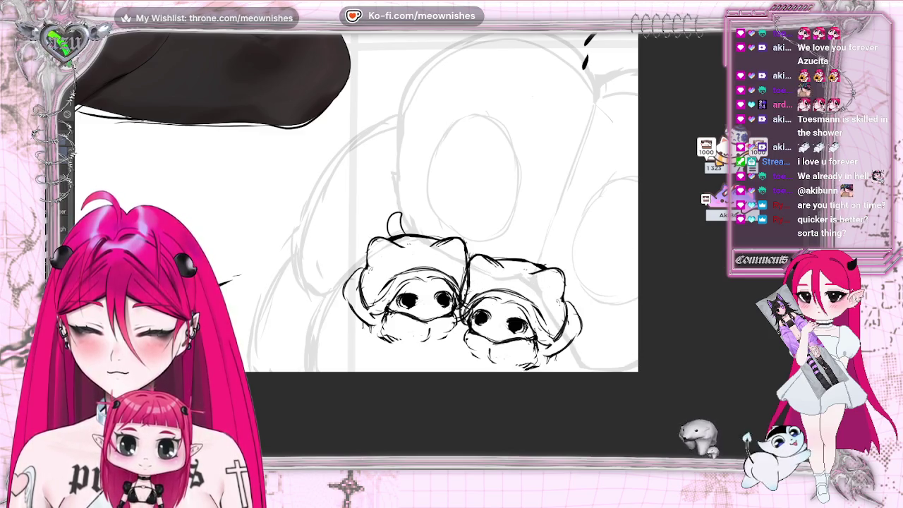
key(ctrl+z)
key(ctrl+y)
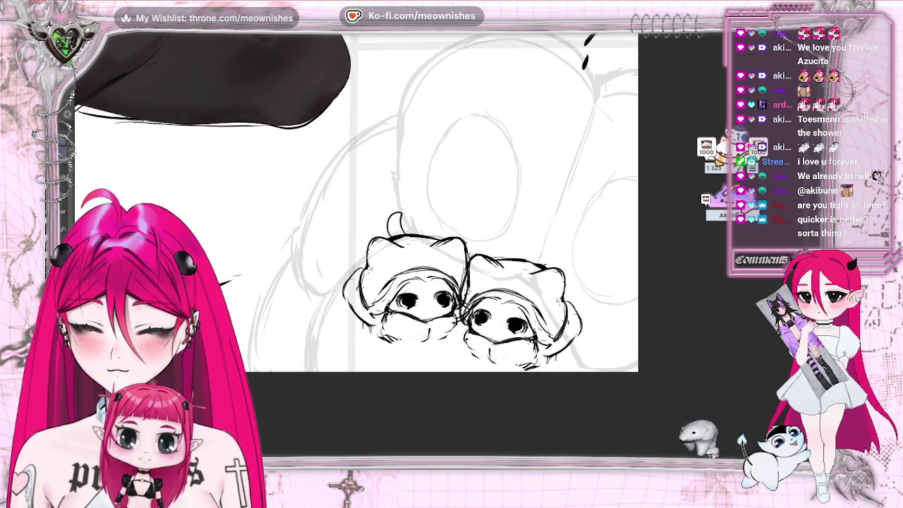
drag(474, 313, 490, 318)
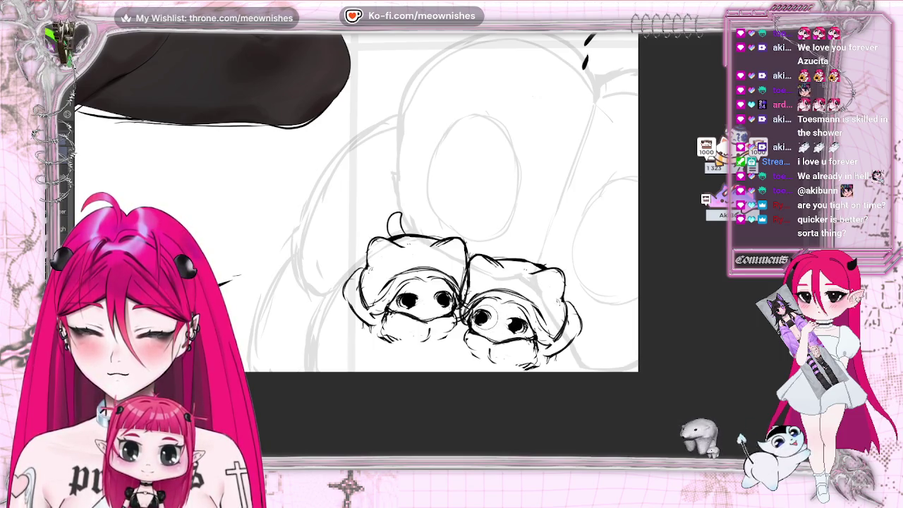
drag(469, 345, 525, 362)
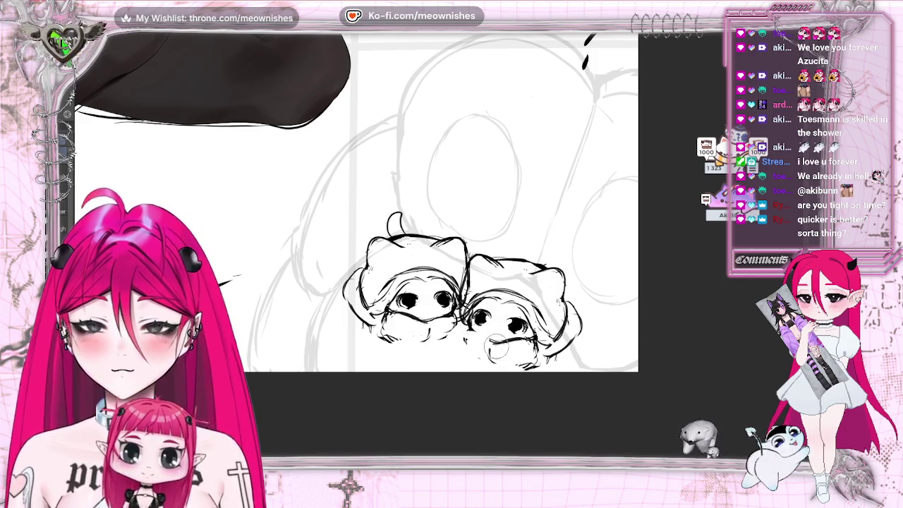